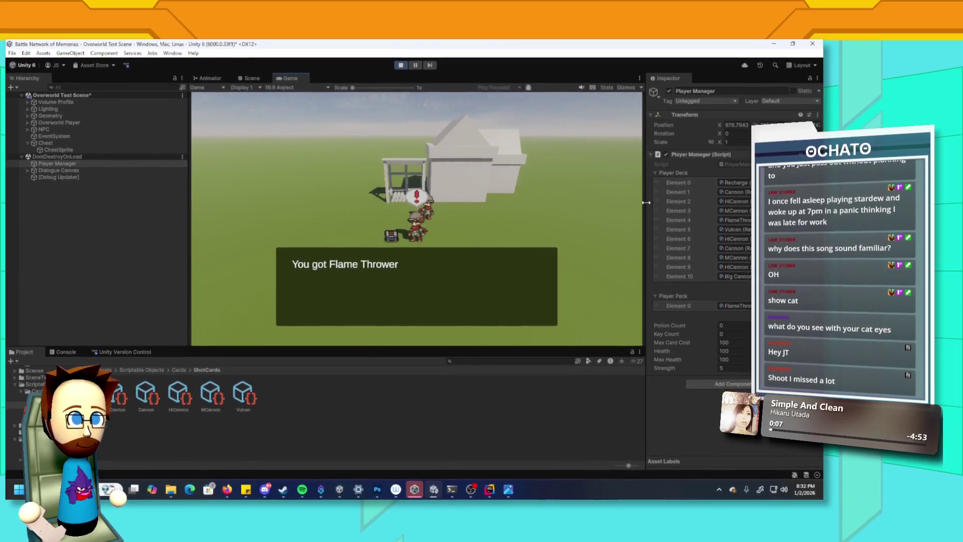
# - Dismiss the 'You got Flame Thrower' pickup message with the interact key
pyautogui.press('space')
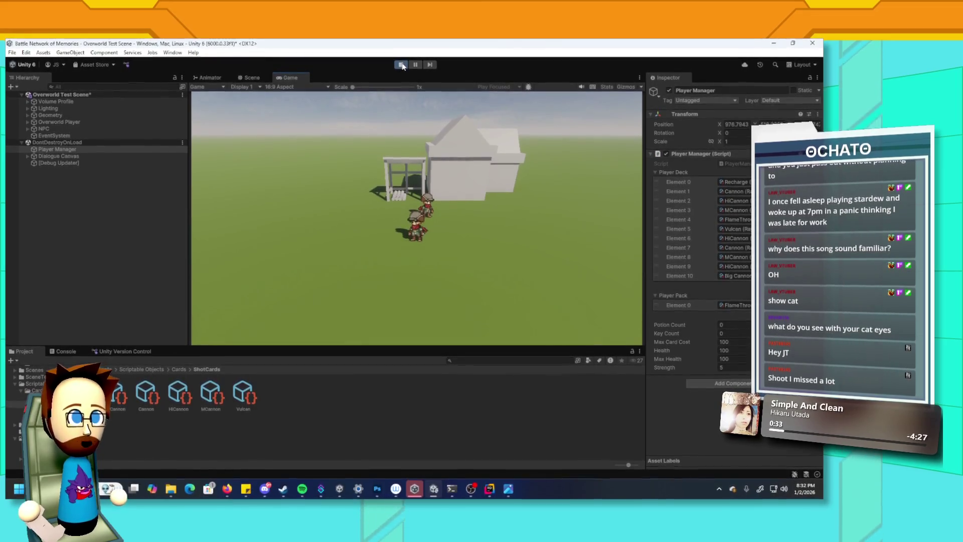
# - Exit Play mode and save the Overworld Test Scene with Ctrl+S
pyautogui.click(402, 67)
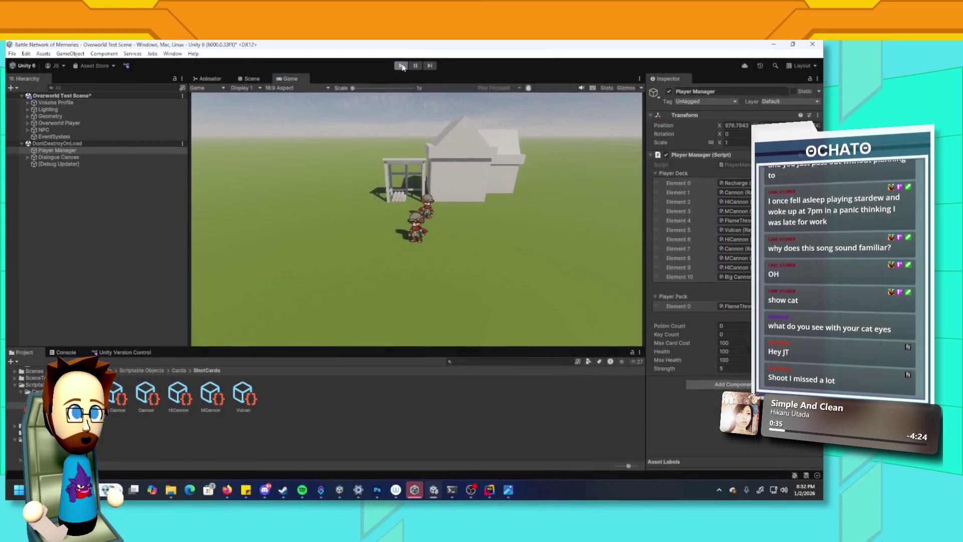
pyautogui.hotkey('ctrl', 's')
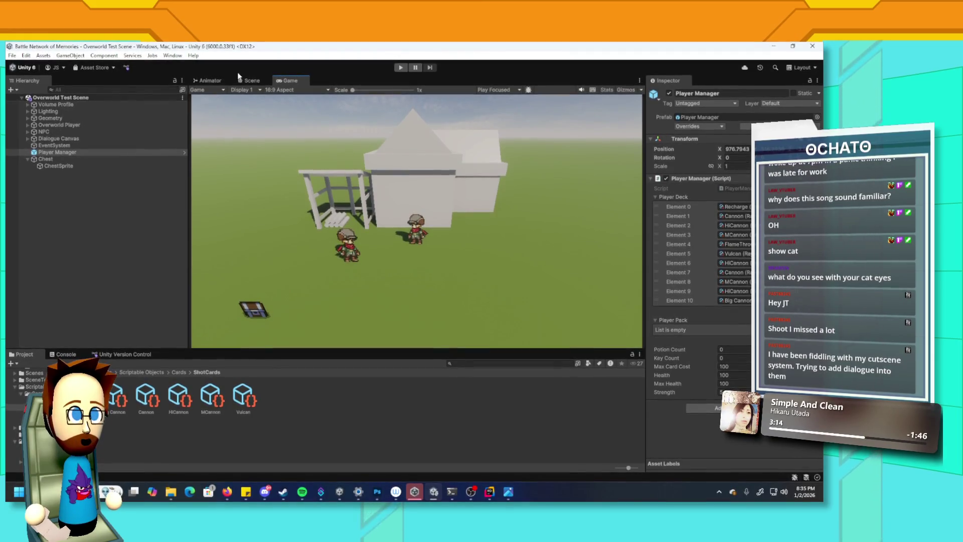
# - Switch to the Scene view, move in close to the player and select its OW_Idle sprite
pyautogui.click(249, 79)
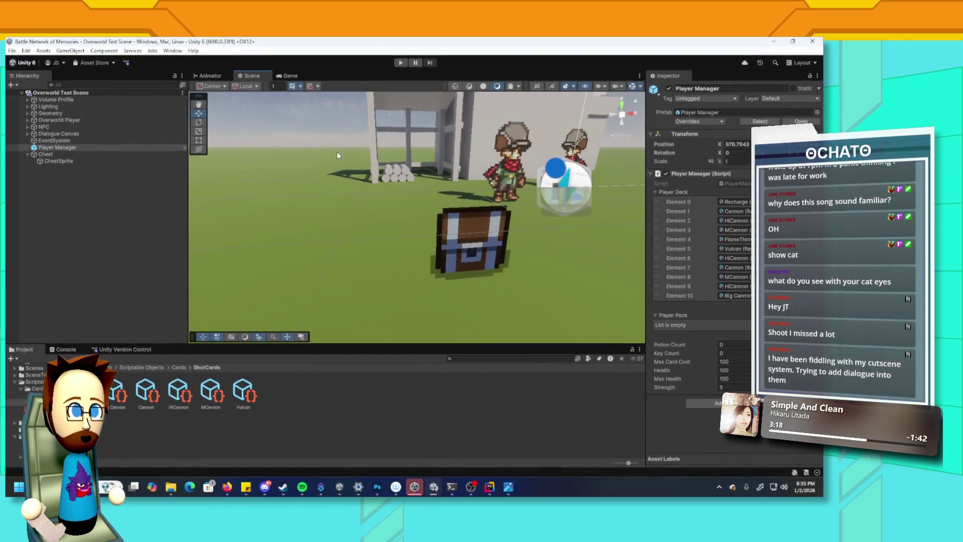
pyautogui.moveTo(388, 221); pyautogui.dragTo(377, 214)
pyautogui.moveTo(346, 163)
pyautogui.mouseDown()
pyautogui.moveTo(359, 191)
pyautogui.moveTo(367, 176)
pyautogui.mouseUp()
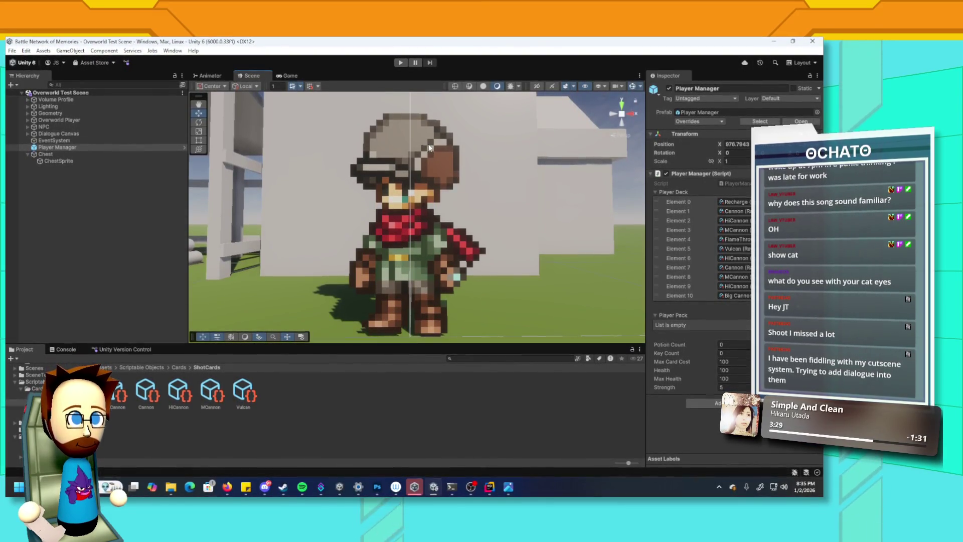
pyautogui.click(380, 196)
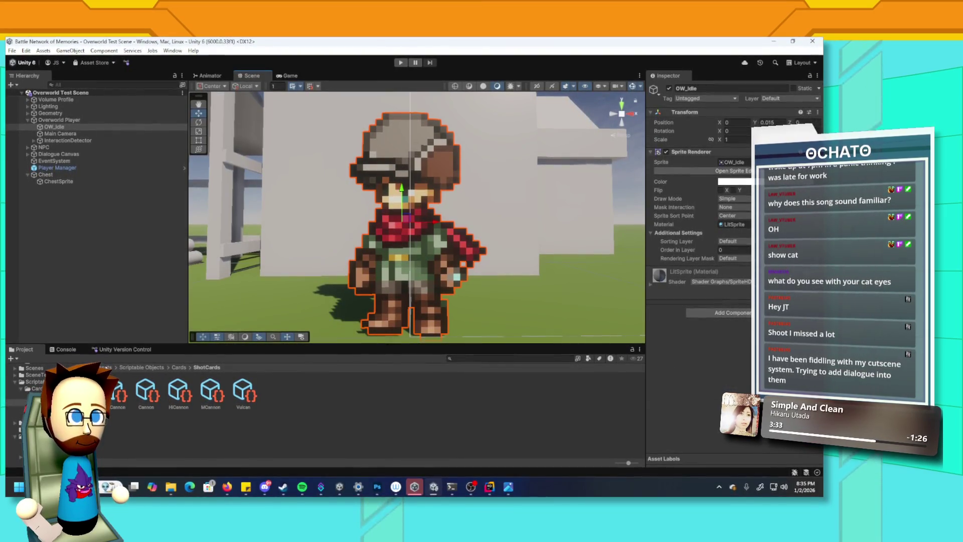
# - Browse Assets > Sprites > Player and open OW_Idle in Photoshop
pyautogui.click(105, 368)
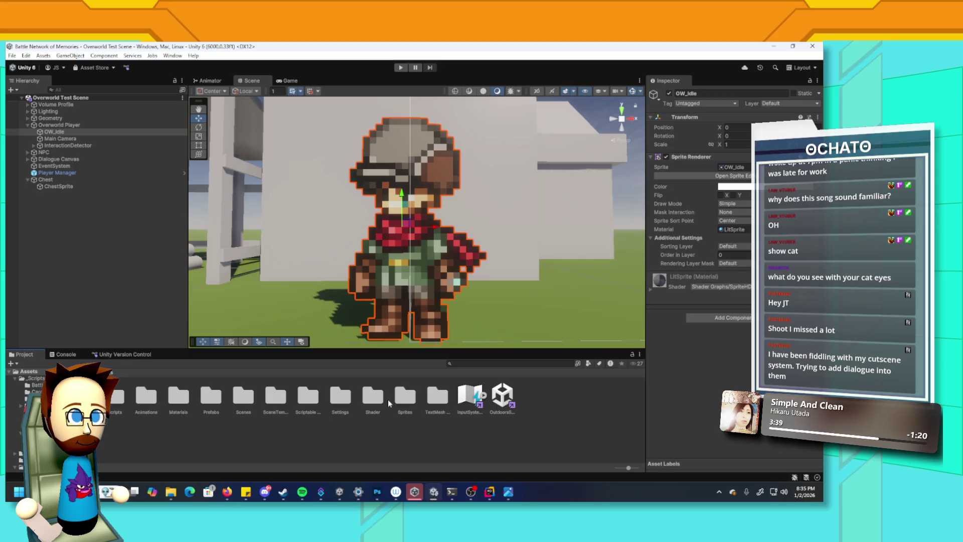
pyautogui.doubleClick(404, 397)
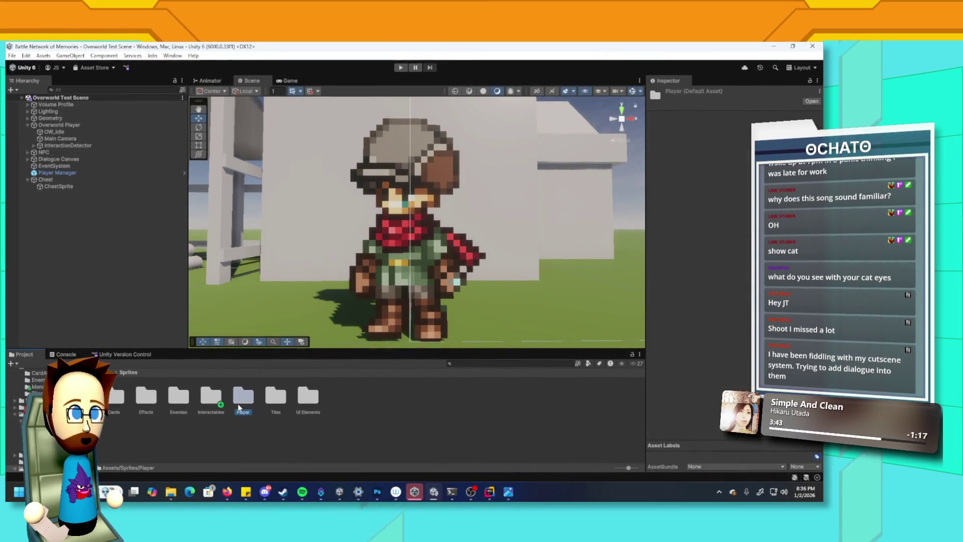
pyautogui.doubleClick(244, 397)
pyautogui.click(275, 394)
pyautogui.doubleClick(275, 392)
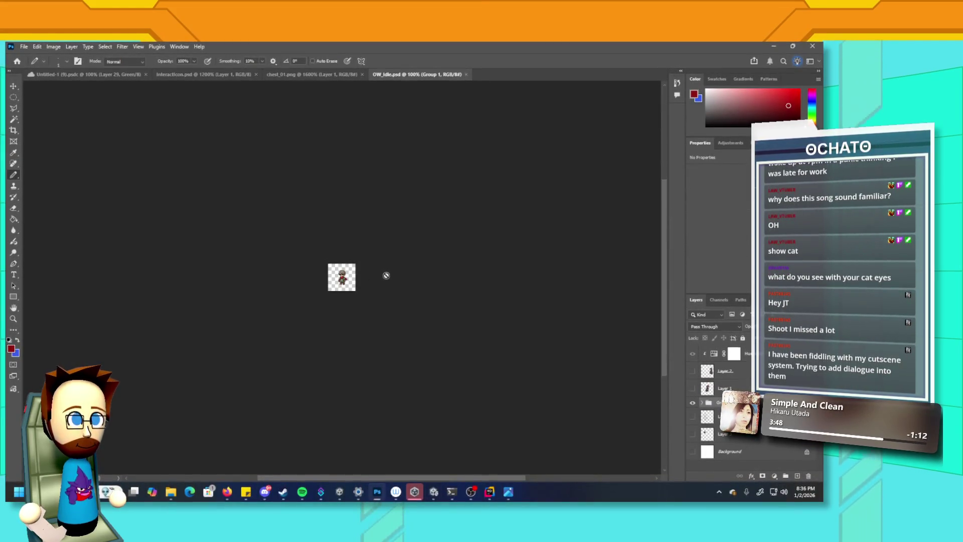
# - Zoom the canvas to 3200%, pick the Eraser and select Layer 5
pyautogui.hotkey('ctrl', '+')
pyautogui.hotkey('ctrl', '+')
pyautogui.hotkey('ctrl', '+')
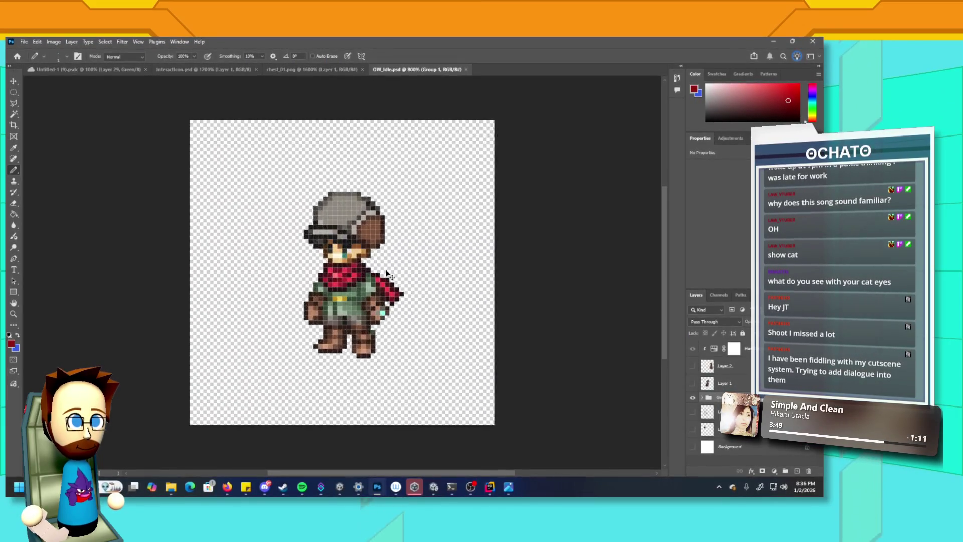
pyautogui.hotkey('ctrl', '+')
pyautogui.hotkey('ctrl', '+')
pyautogui.hotkey('ctrl', '+')
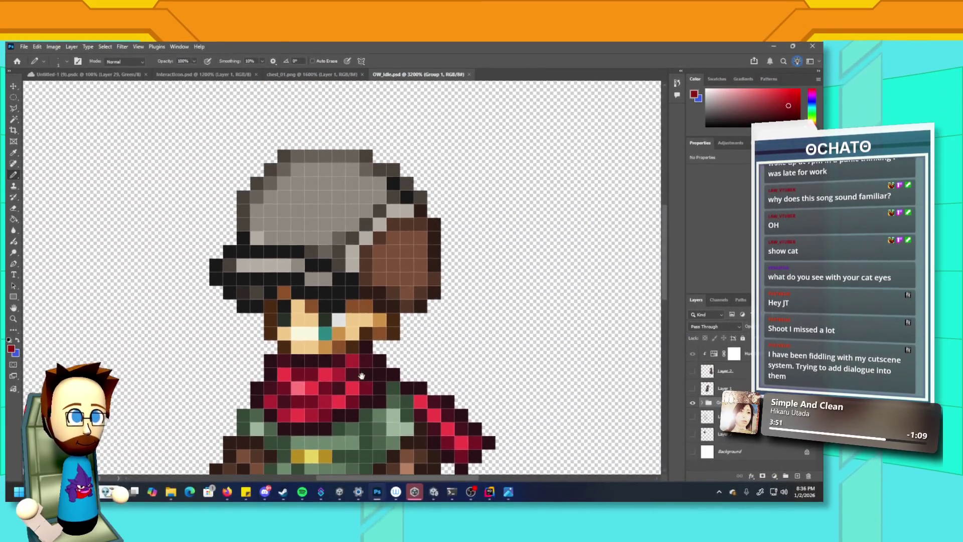
pyautogui.press('e')
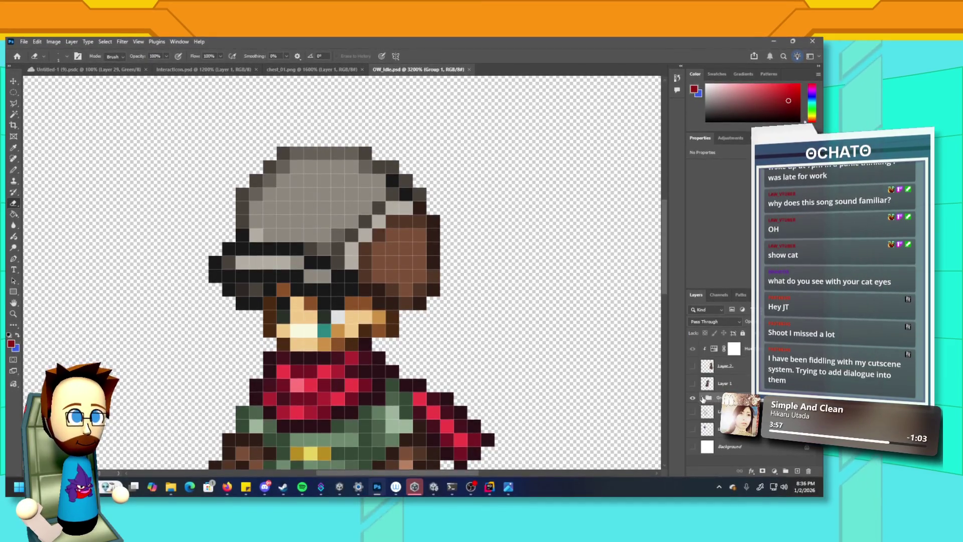
pyautogui.click(703, 398)
pyautogui.click(723, 429)
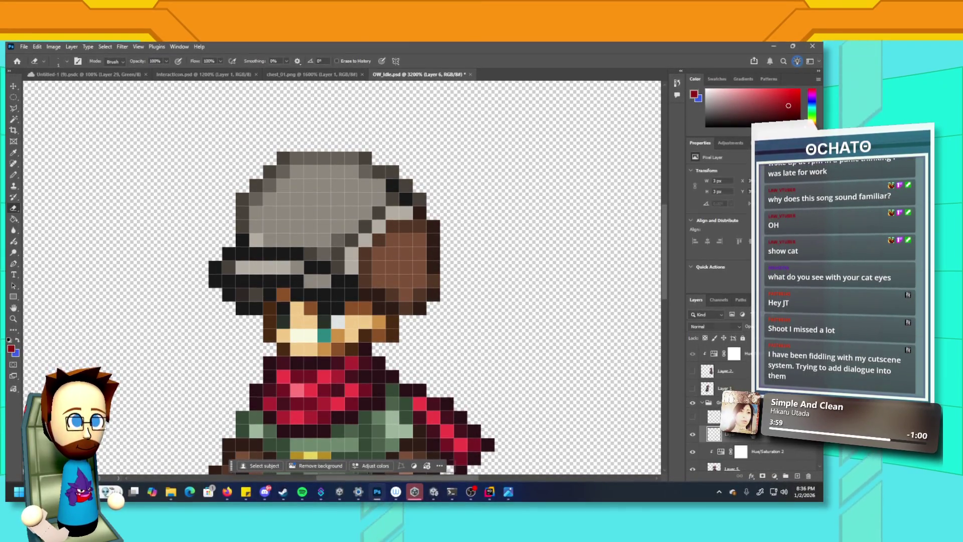
pyautogui.scroll(-1, 717, 432)
pyautogui.click(714, 448)
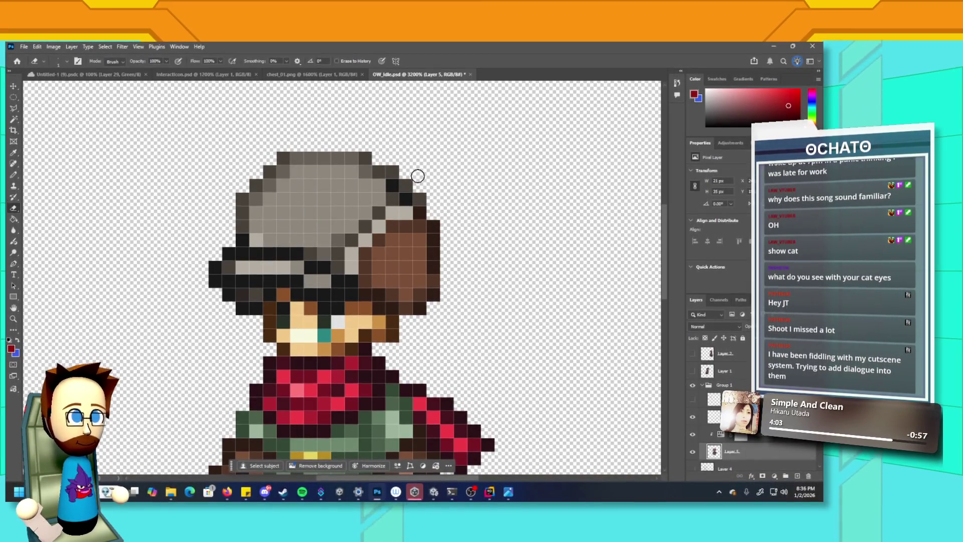
# - Set the Eraser to Pencil mode, save OW_Idle and minimize Photoshop
pyautogui.click(117, 57)
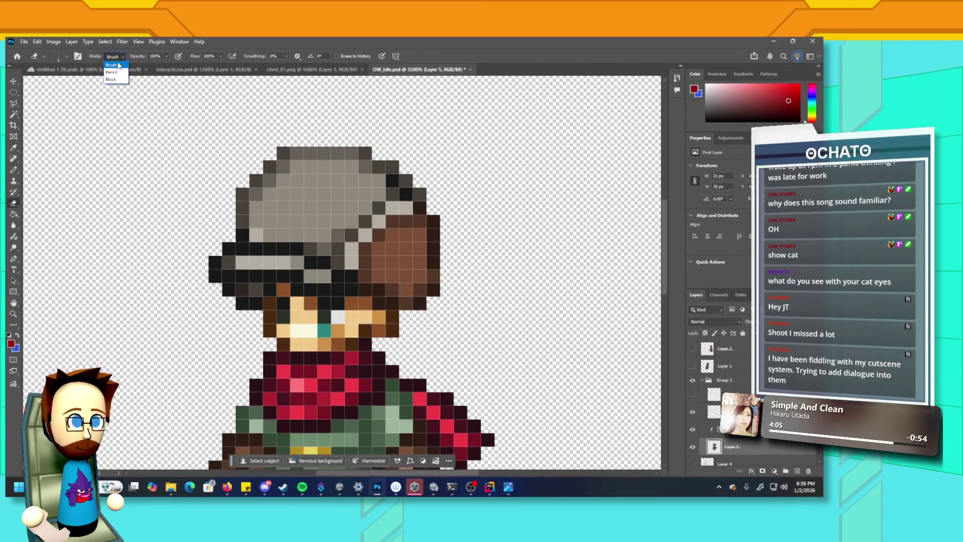
pyautogui.click(111, 71)
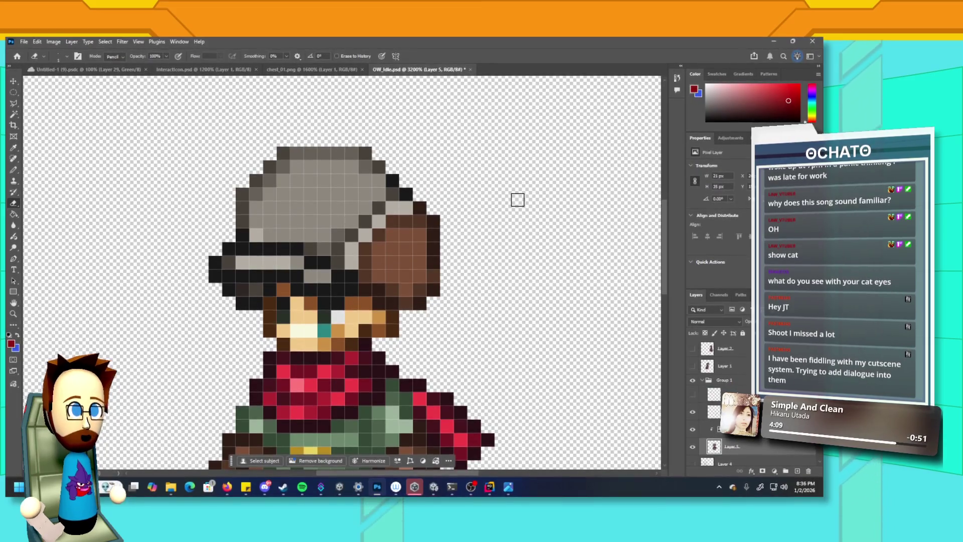
pyautogui.hotkey('ctrl', 's')
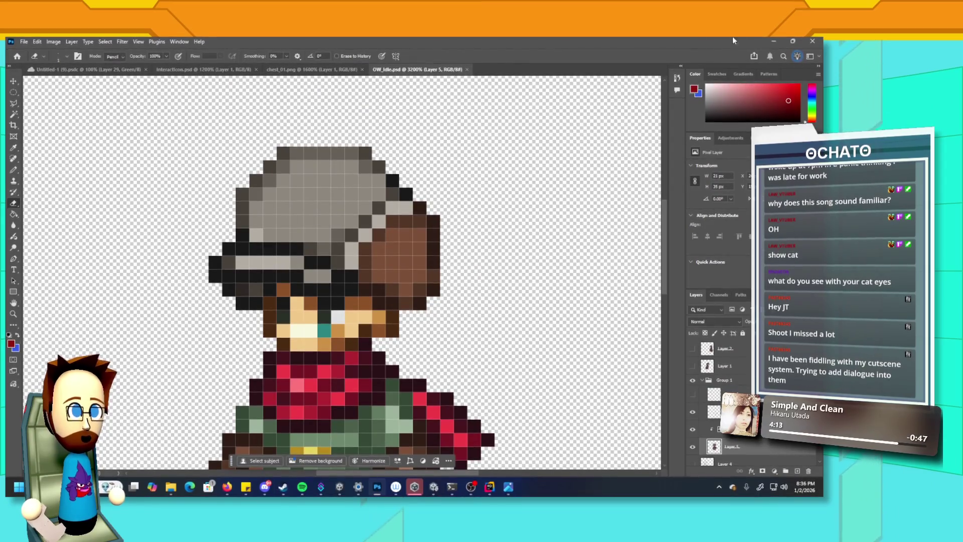
pyautogui.click(773, 41)
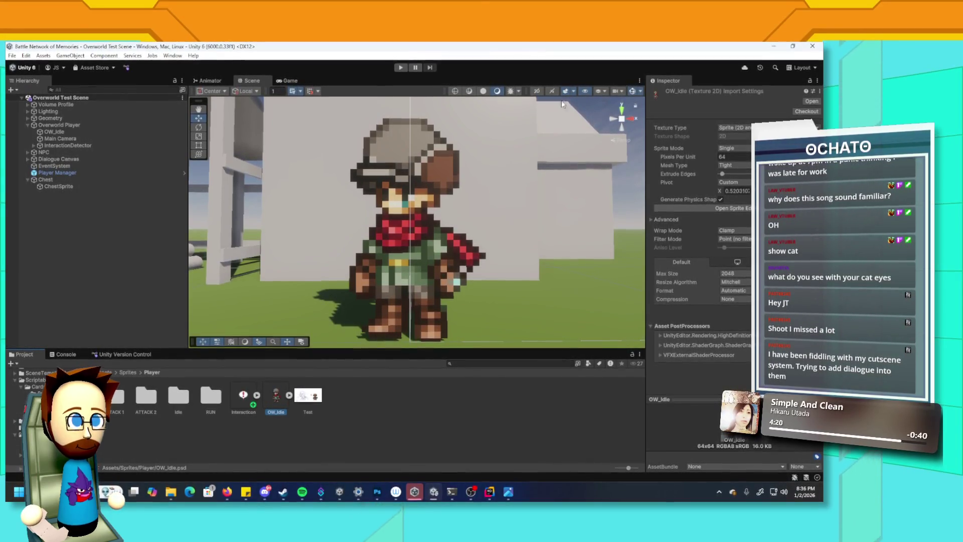
# - Return to Unity and zoom the Scene view to inspect the retouched OW_Idle player sprite
pyautogui.click(774, 45)
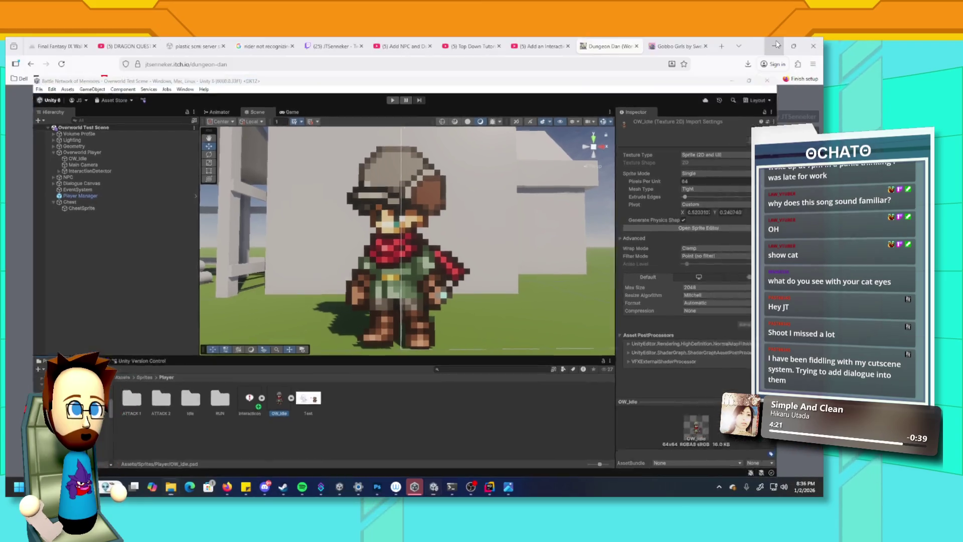
pyautogui.click(380, 493)
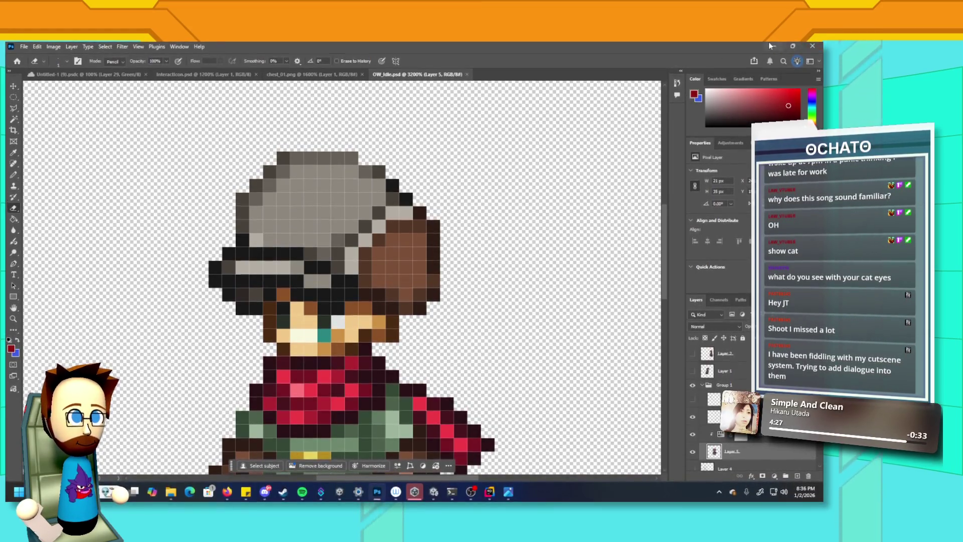
pyautogui.click(771, 45)
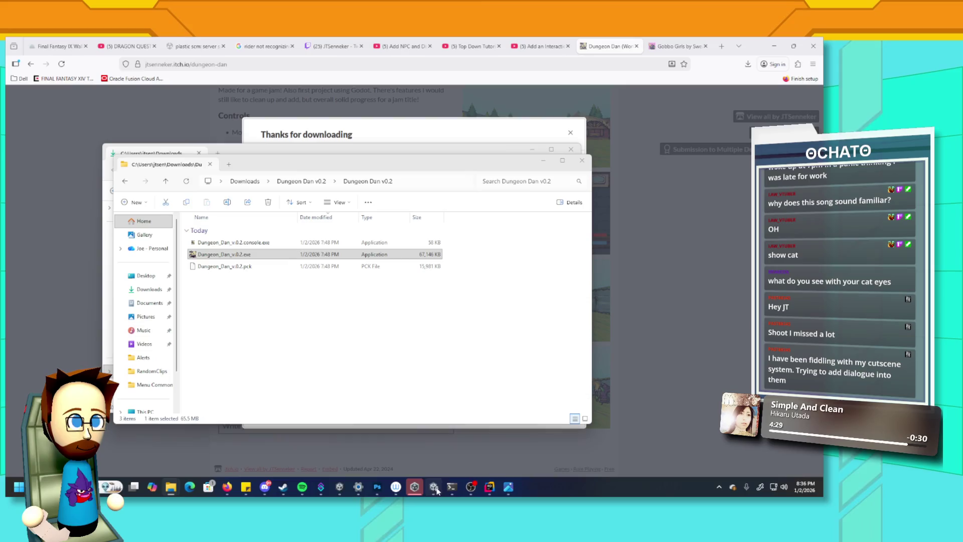
pyautogui.click(435, 488)
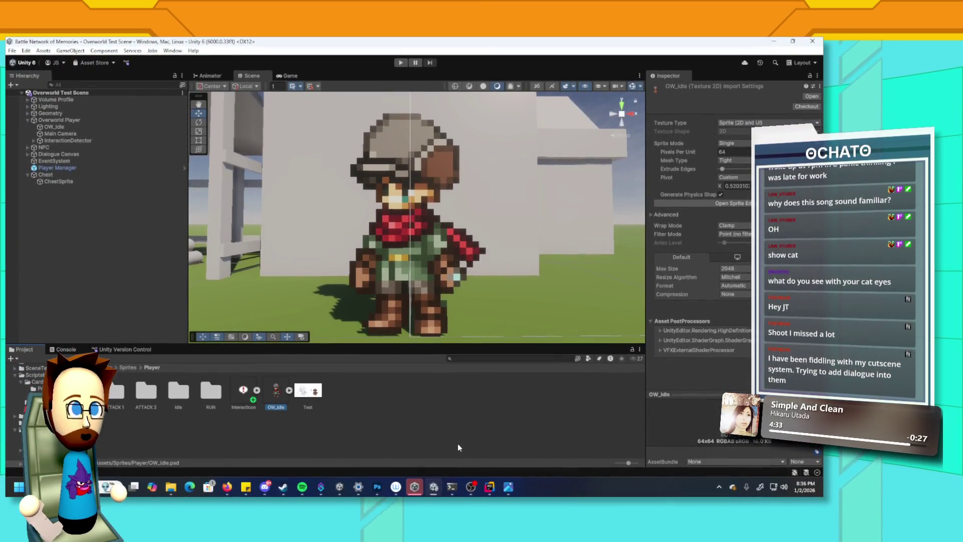
pyautogui.scroll(-5, 464, 245)
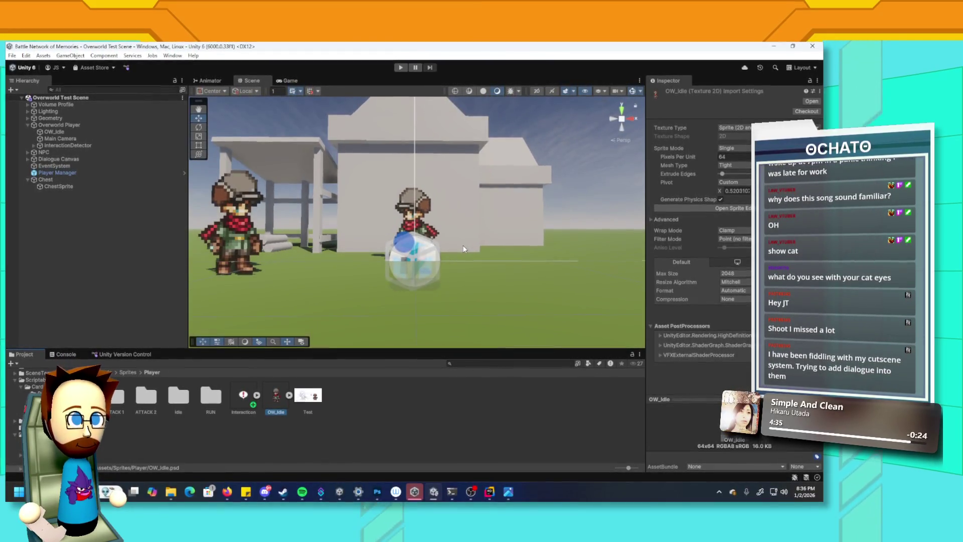
pyautogui.scroll(5, 464, 250)
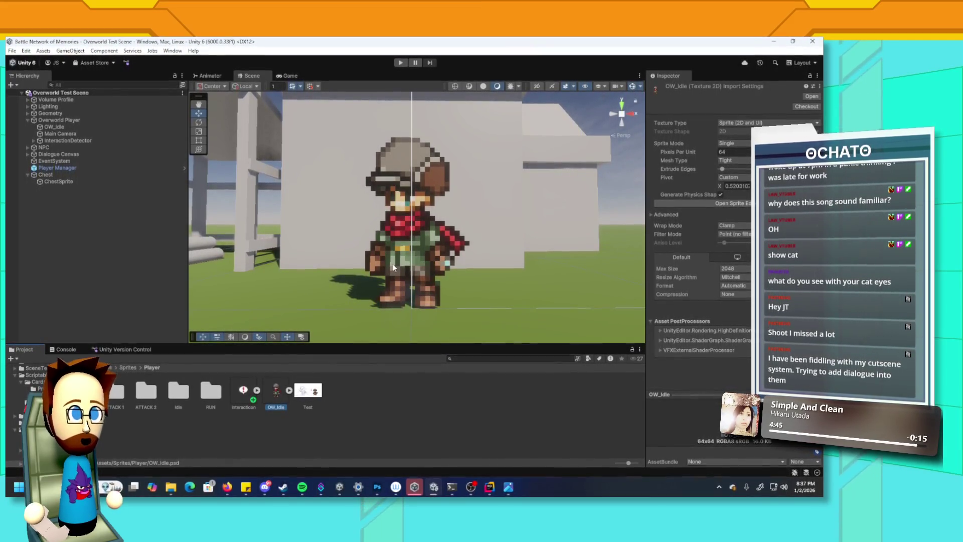
pyautogui.scroll(-2, 454, 262)
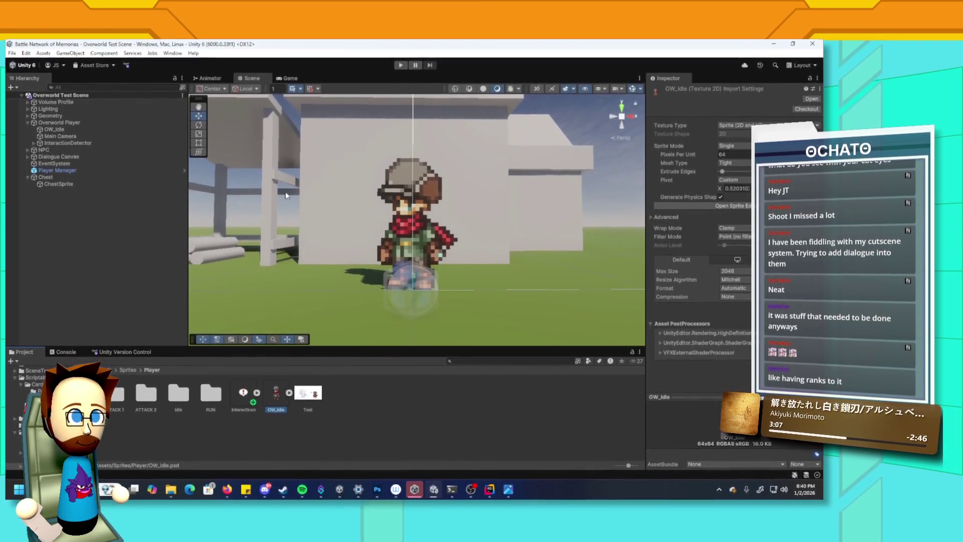
# - Go up to Assets and open Scriptable Objects > Cards > ShotCards
pyautogui.click(127, 369)
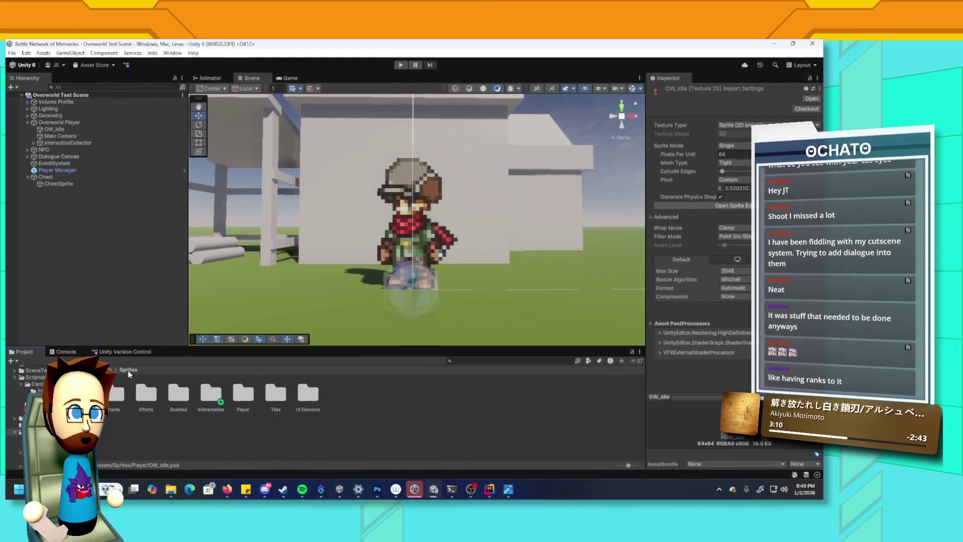
pyautogui.click(105, 372)
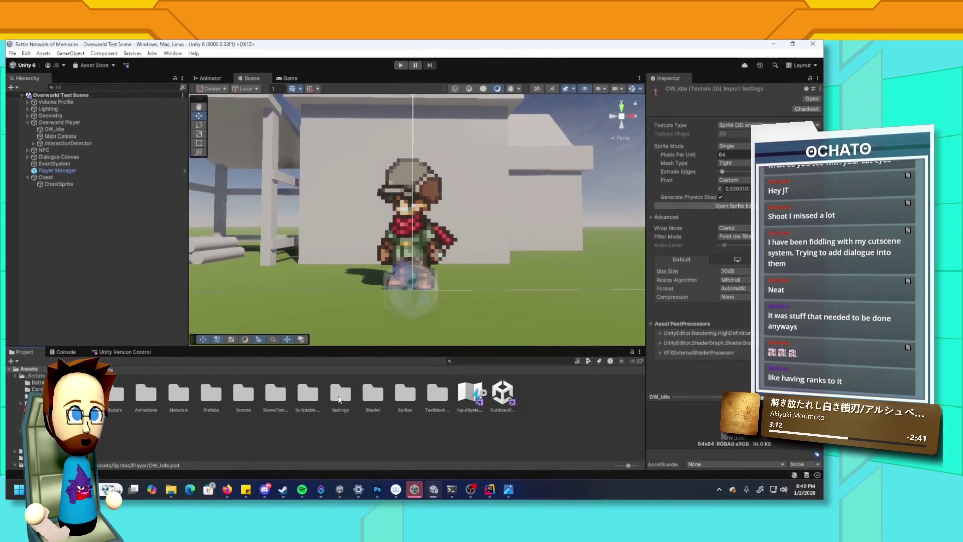
pyautogui.doubleClick(309, 391)
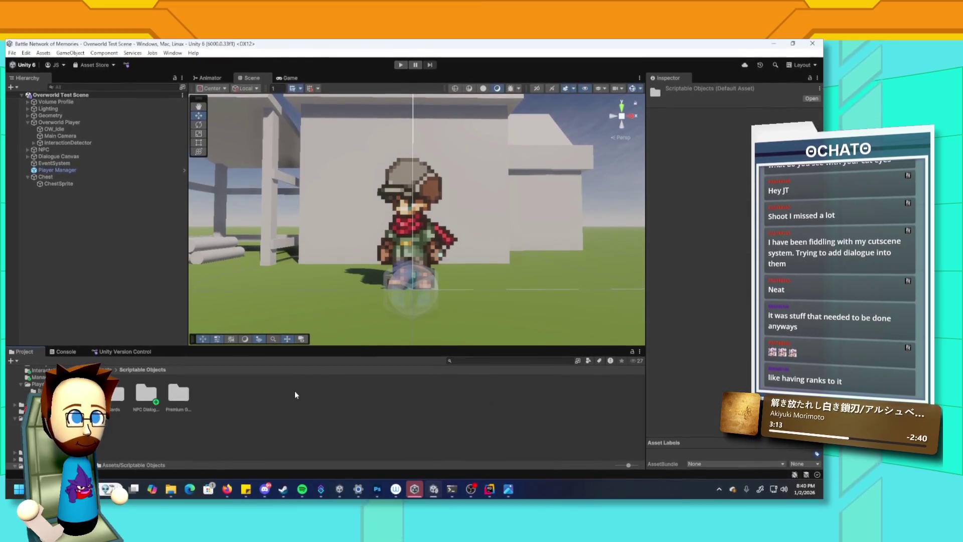
pyautogui.doubleClick(121, 388)
pyautogui.doubleClick(145, 394)
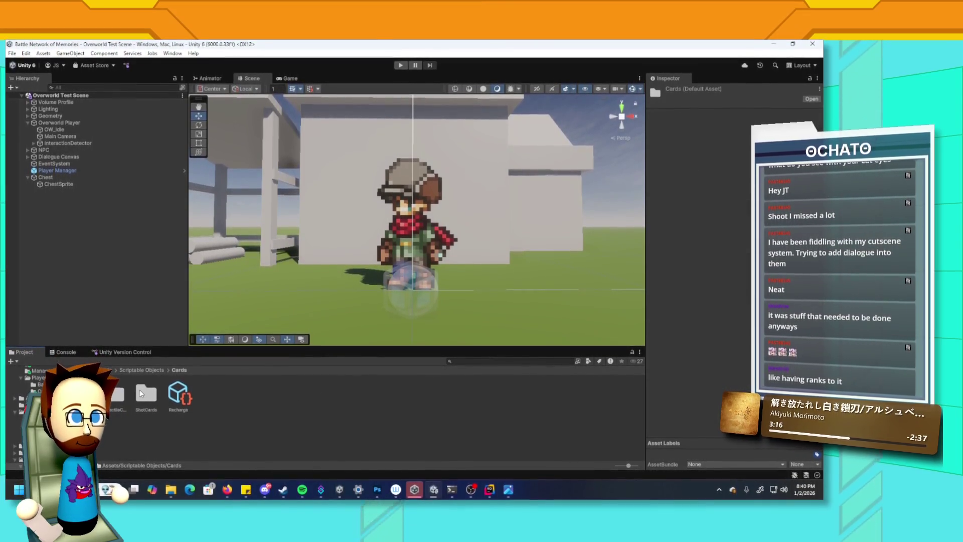
# - Set the Element of Hi Cannon and M Cannon to NULL
pyautogui.click(211, 394)
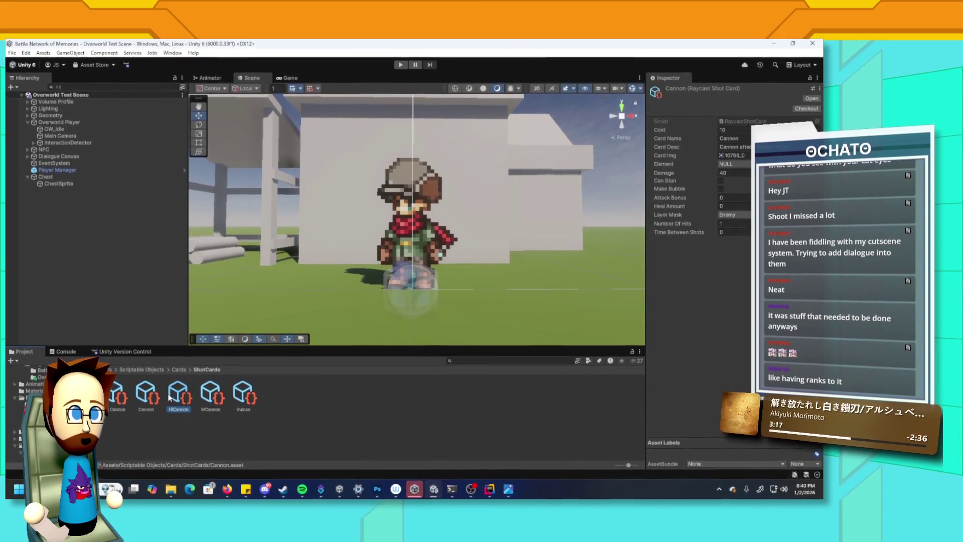
pyautogui.click(146, 397)
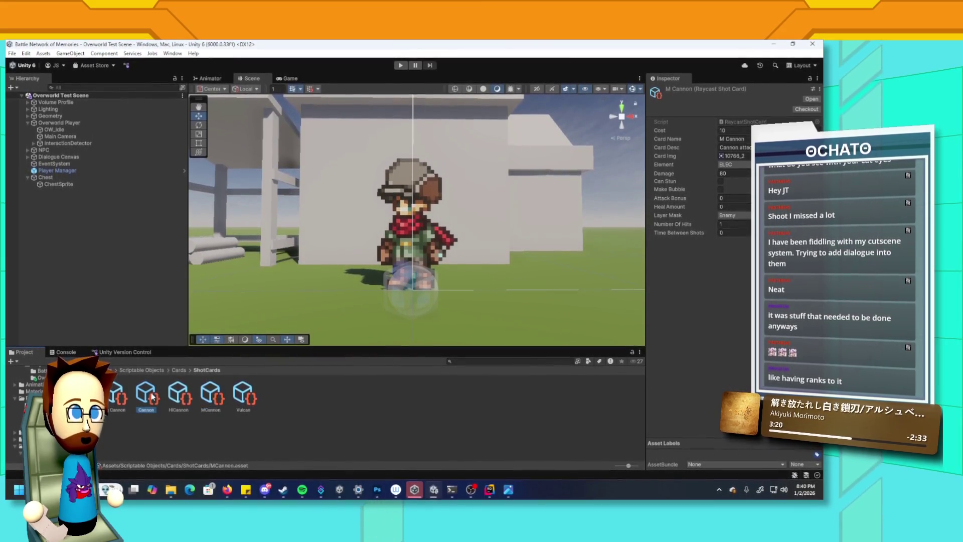
pyautogui.click(174, 398)
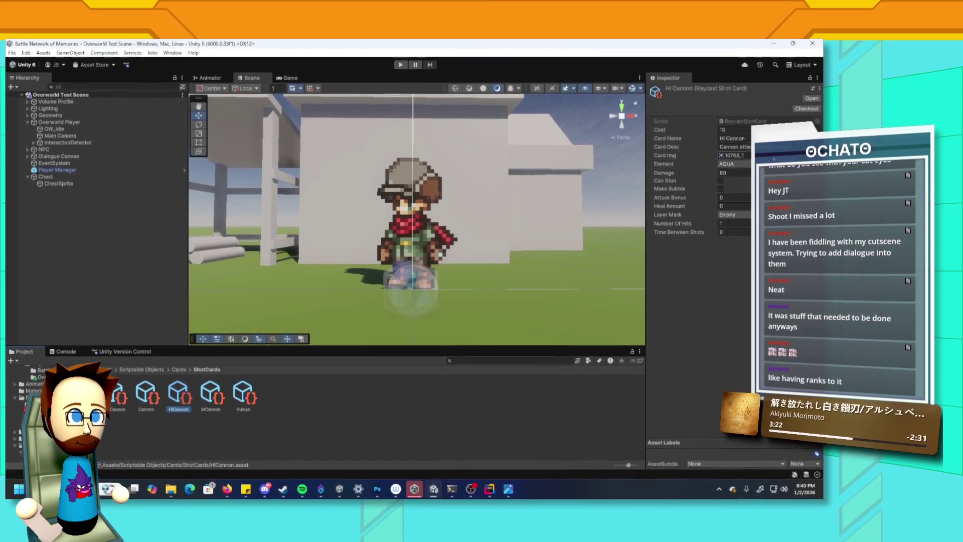
pyautogui.click(735, 162)
pyautogui.click(210, 397)
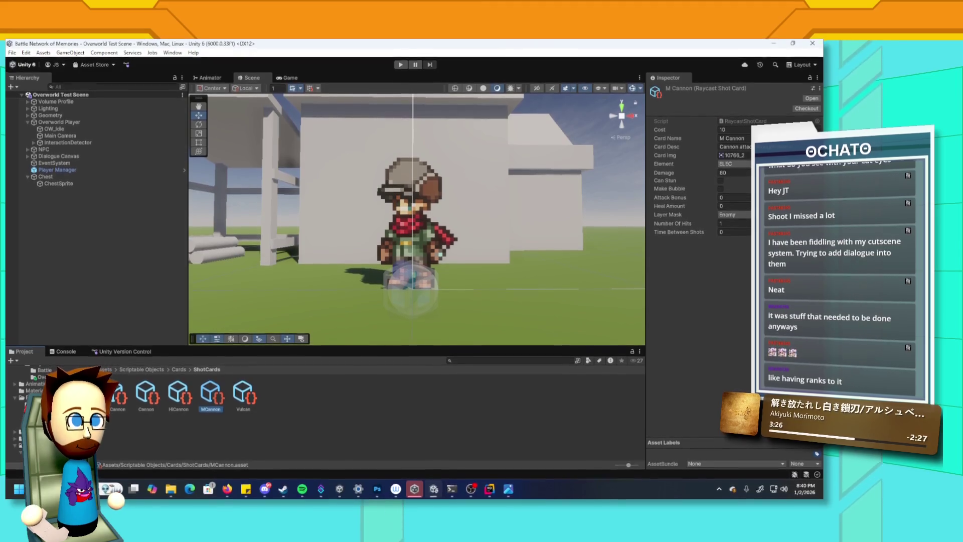
pyautogui.click(735, 162)
pyautogui.click(732, 171)
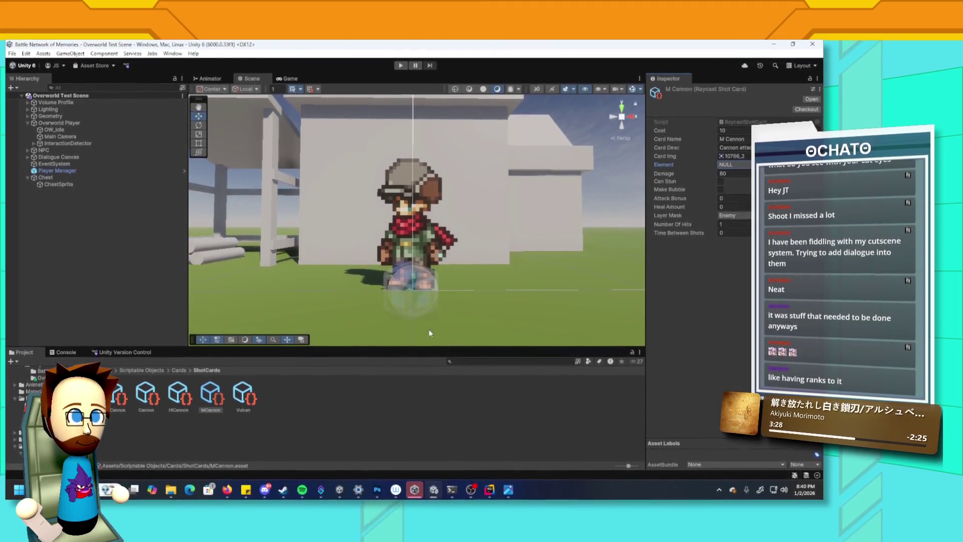
# - Set M Cannon's Damage to 120
pyautogui.click(177, 401)
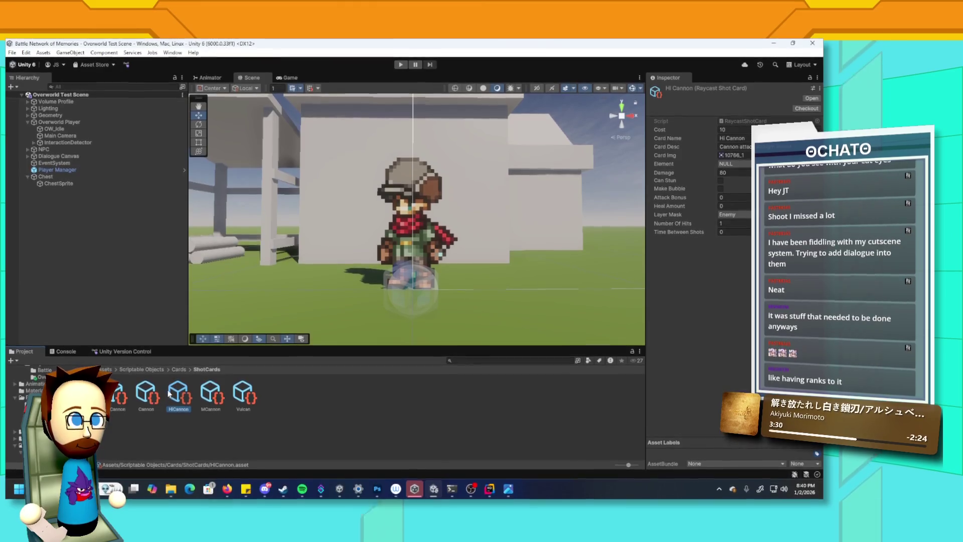
pyautogui.click(208, 389)
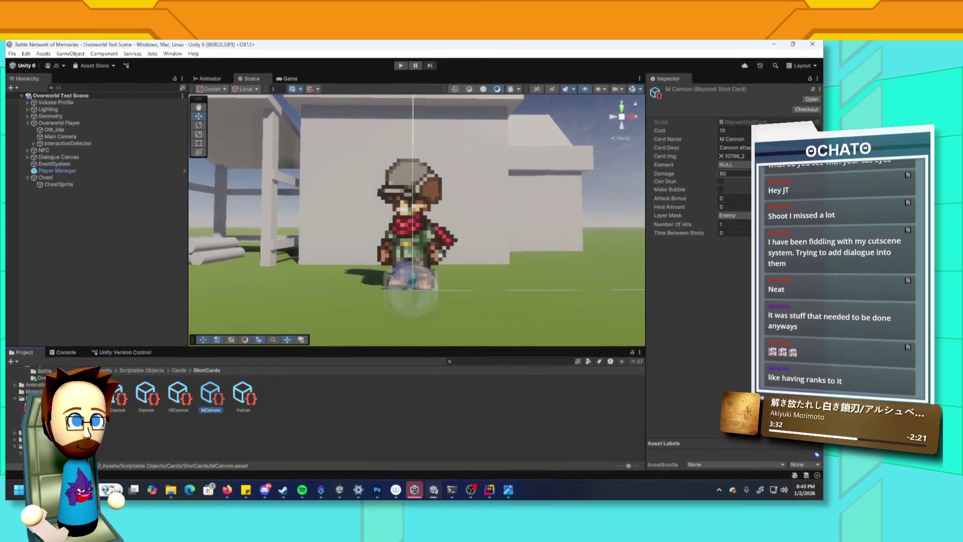
pyautogui.click(735, 176)
pyautogui.write('120')
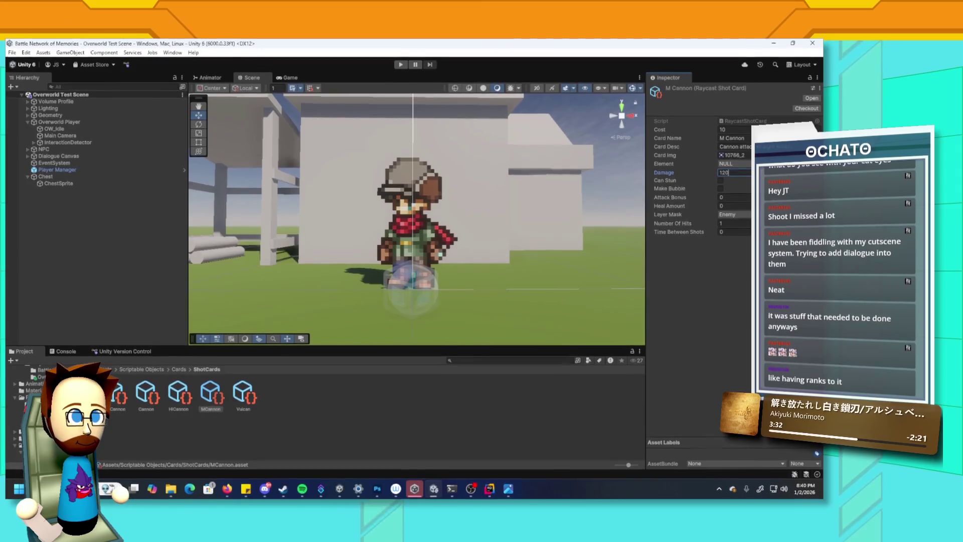
# - Set M Cannon's Cost to 30 and Hi Cannon's Cost to 20
pyautogui.click(146, 396)
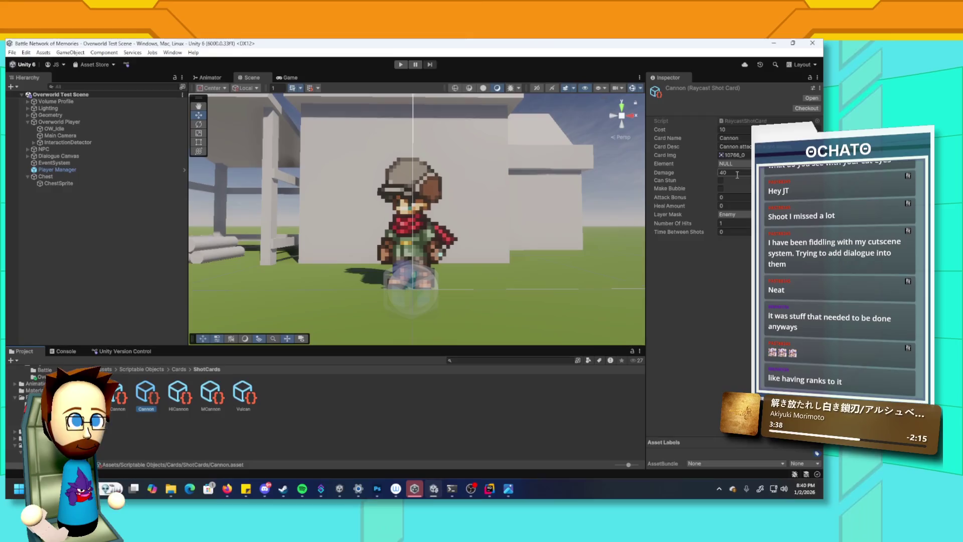
pyautogui.click(184, 400)
pyautogui.click(211, 396)
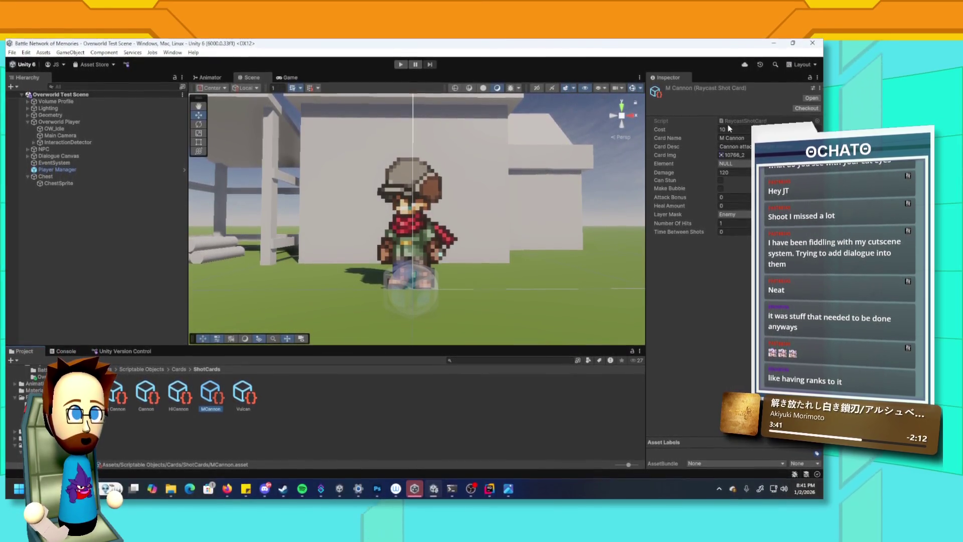
pyautogui.click(726, 132)
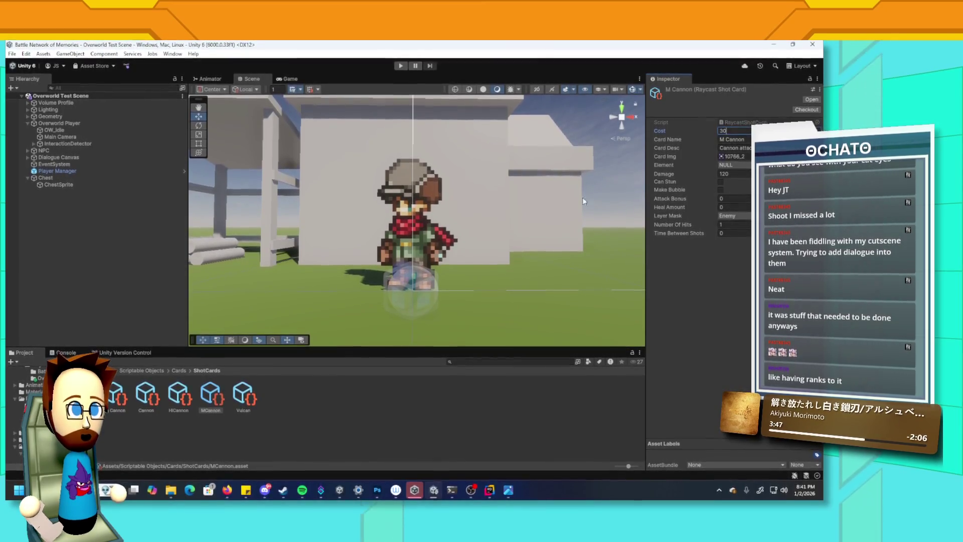
pyautogui.write('30')
pyautogui.click(174, 389)
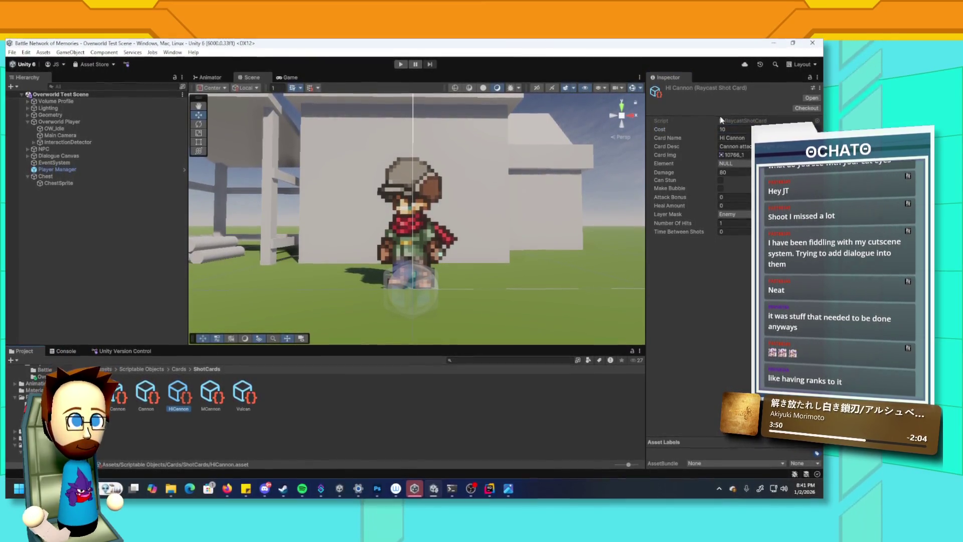
pyautogui.click(726, 128)
pyautogui.write('20')
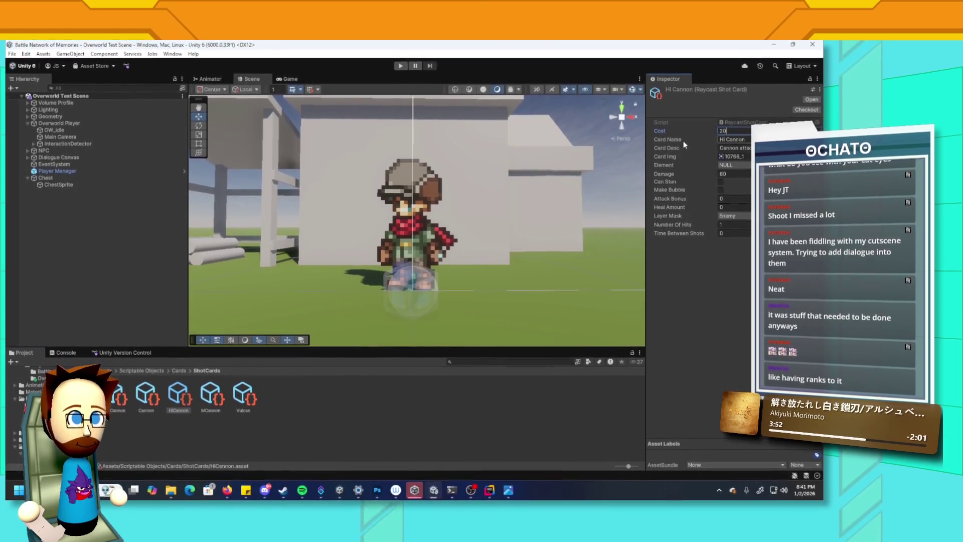
# - Select the Vulcan card to show its stats: cost 10, WOOD, damage 10, 3 hits
pyautogui.click(248, 389)
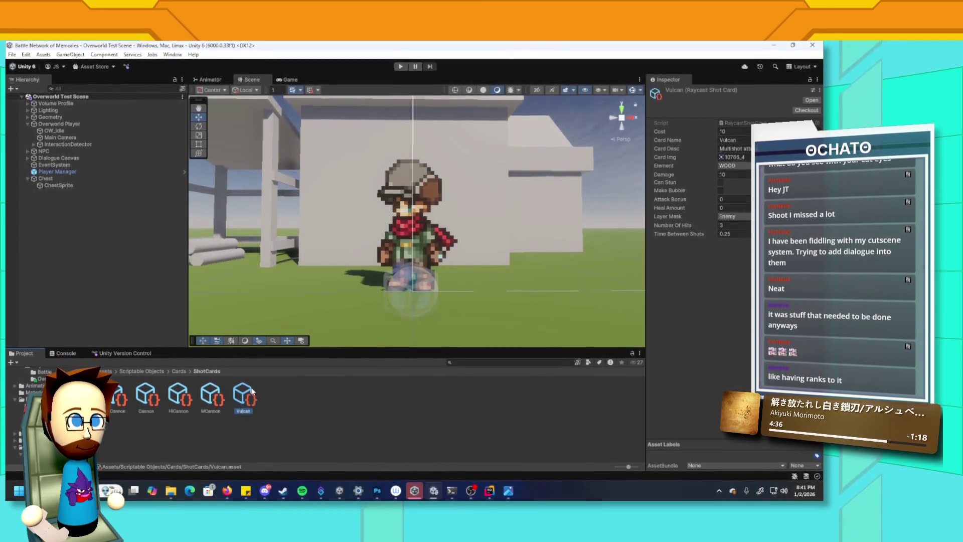
# - Set Vulcan's Element to NULL, then check the HiCannon and Cannon card stats
pyautogui.click(734, 166)
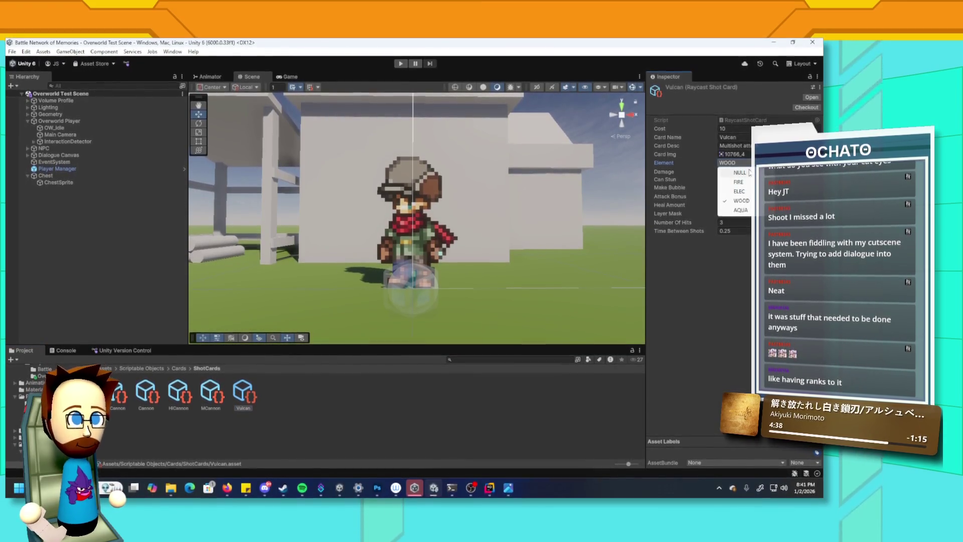
pyautogui.click(740, 171)
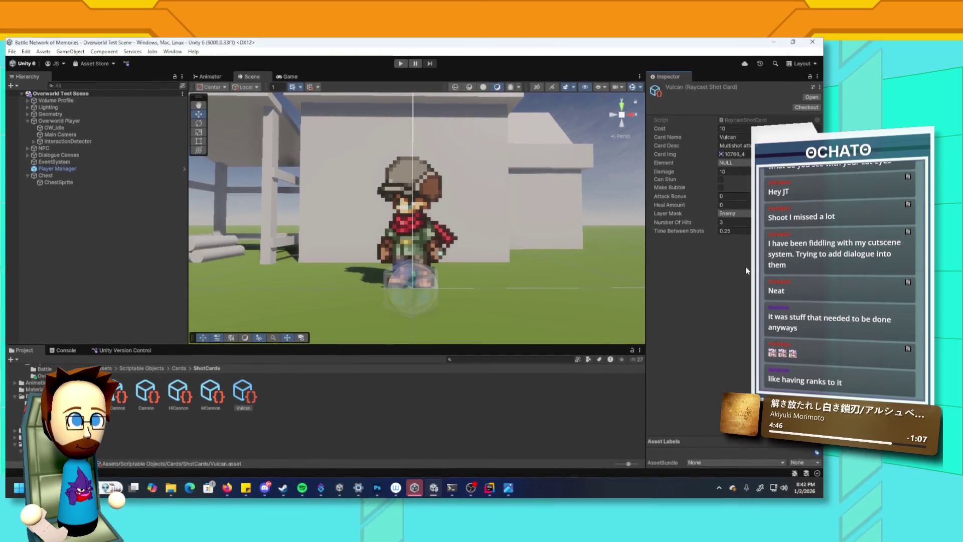
pyautogui.click(178, 400)
pyautogui.click(157, 399)
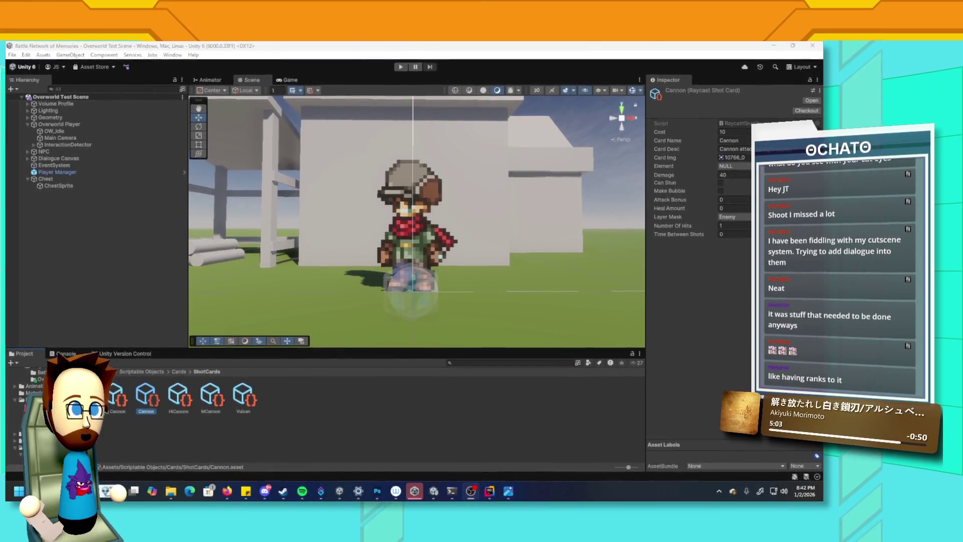
pyautogui.hotkey('alt', 'Tab')
pyautogui.click(739, 46)
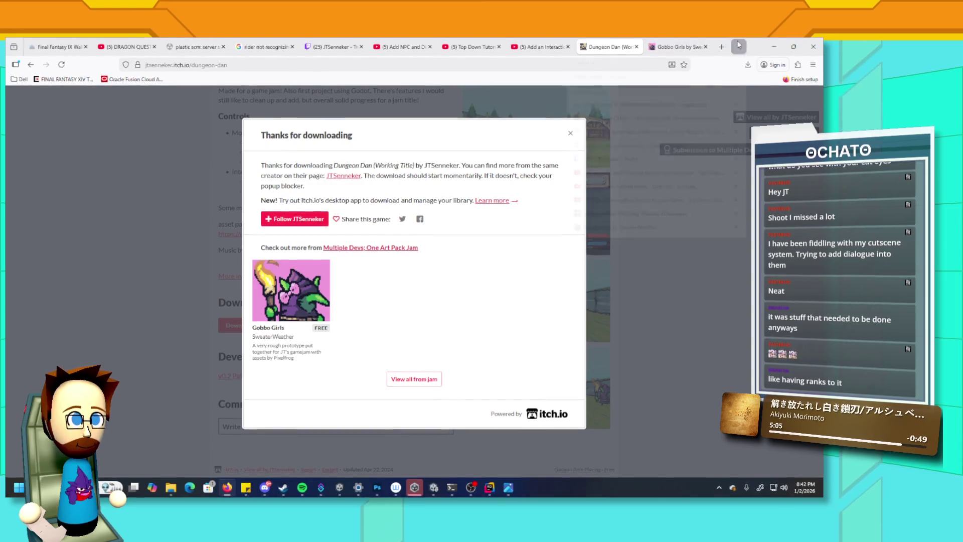